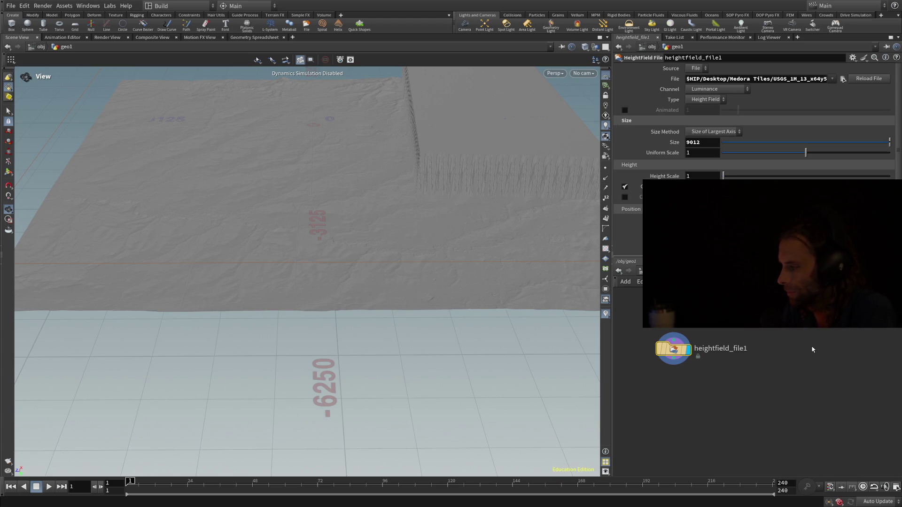
# - Add a HeightField File node, heightfield_file2, beside heightfield_file1 and select it
pyautogui.press('Tab')
pyautogui.press('Return')
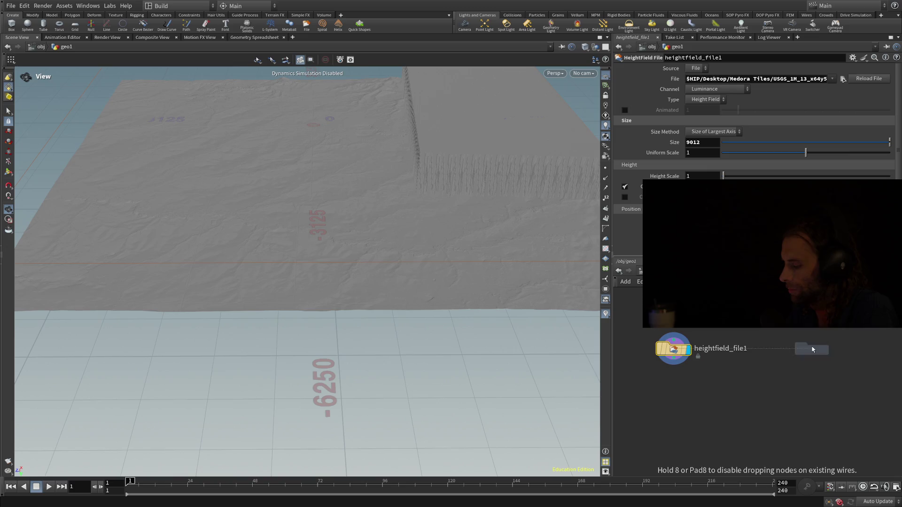
pyautogui.click(813, 349)
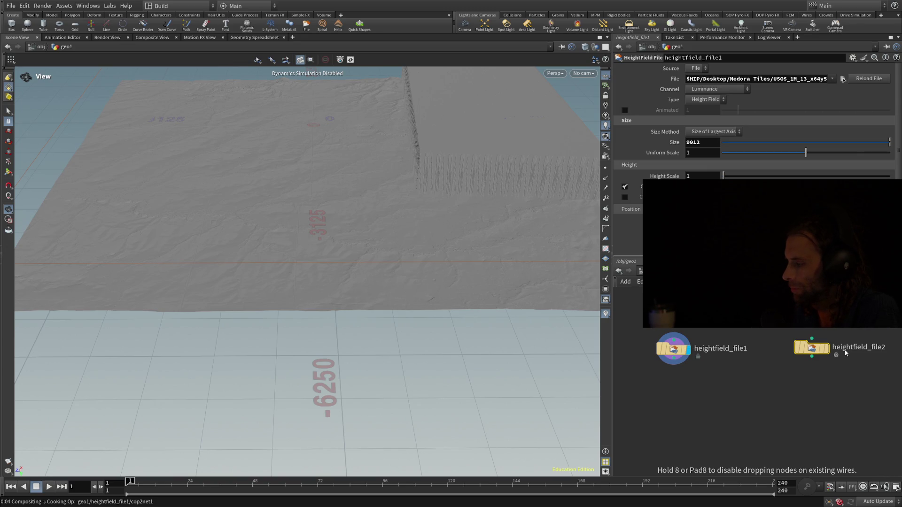
pyautogui.click(845, 352)
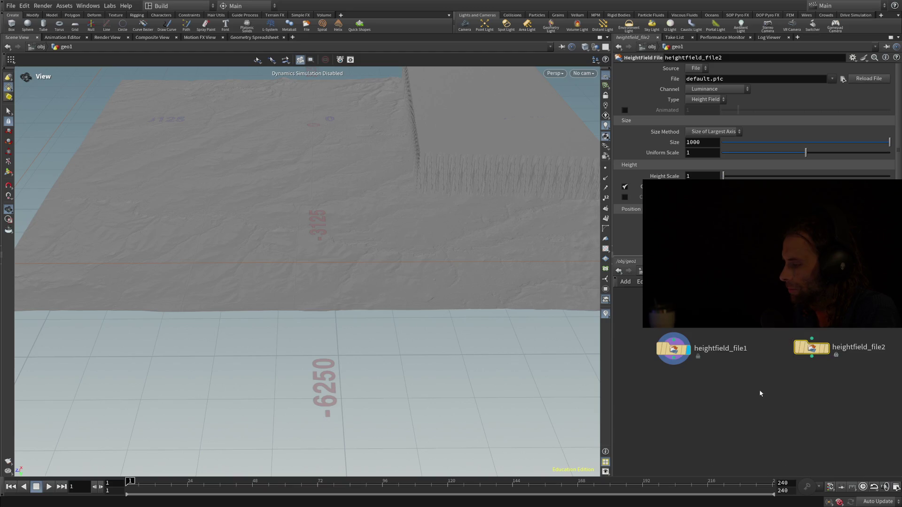
# - Display heightfield_file2 and set its Size to 9012, then select heightfield_file1
pyautogui.click(826, 349)
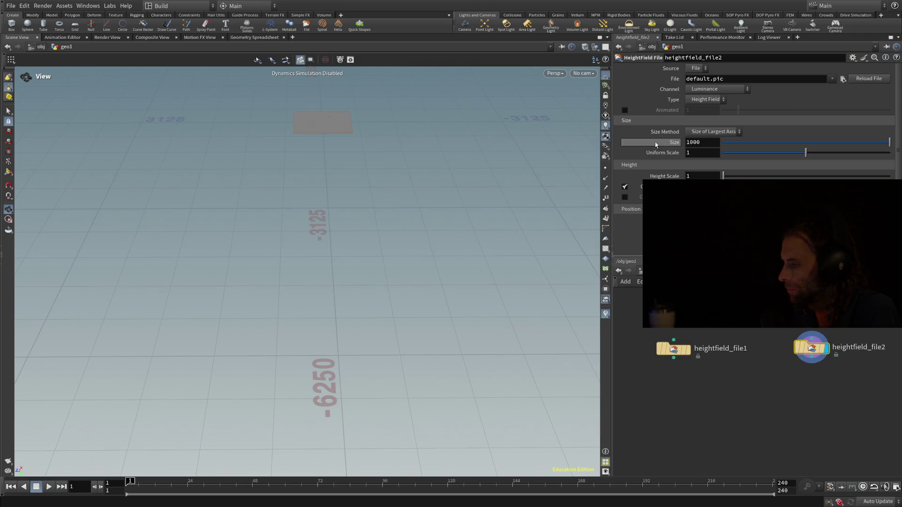
pyautogui.doubleClick(700, 142)
pyautogui.write('9012')
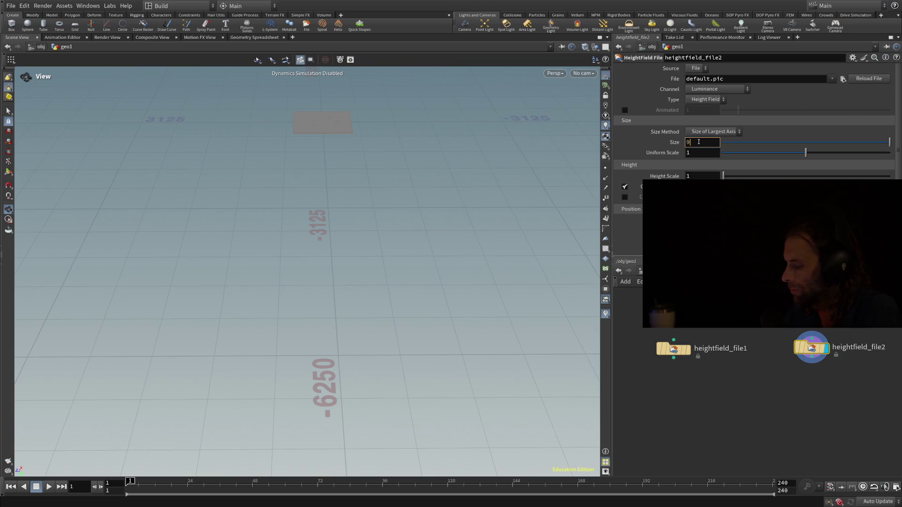
pyautogui.press('Return')
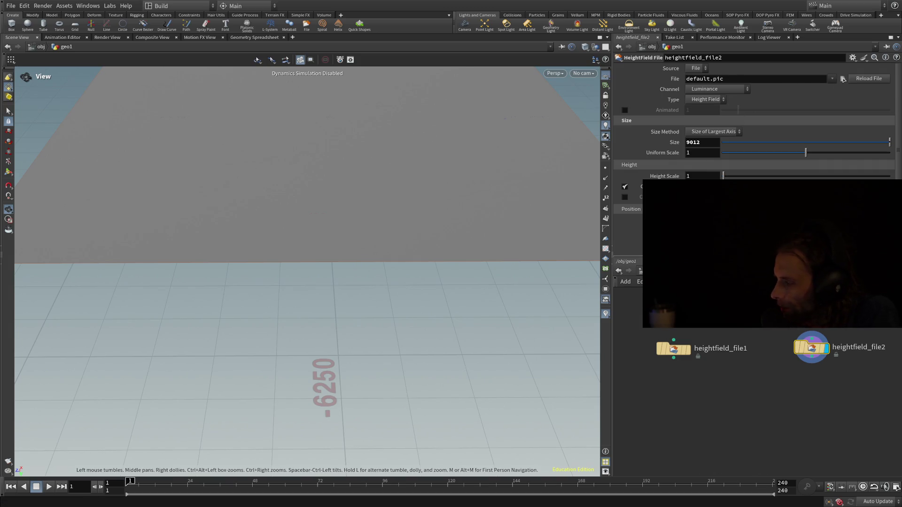
pyautogui.click(677, 352)
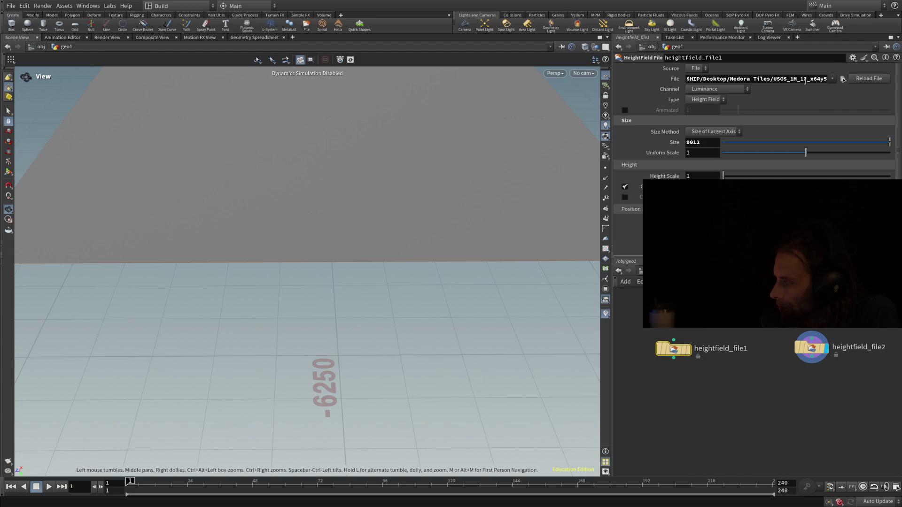
# - Select the end of heightfield_file1's USGS file path, then select heightfield_file2 again
pyautogui.moveTo(804, 79); pyautogui.dragTo(838, 84)
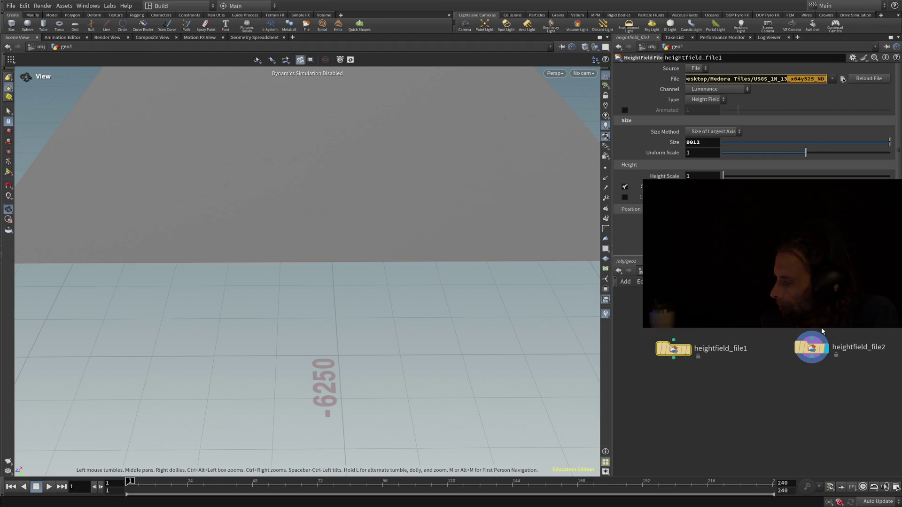
pyautogui.hotkey('shift', 'End')
pyautogui.moveTo(811, 350)
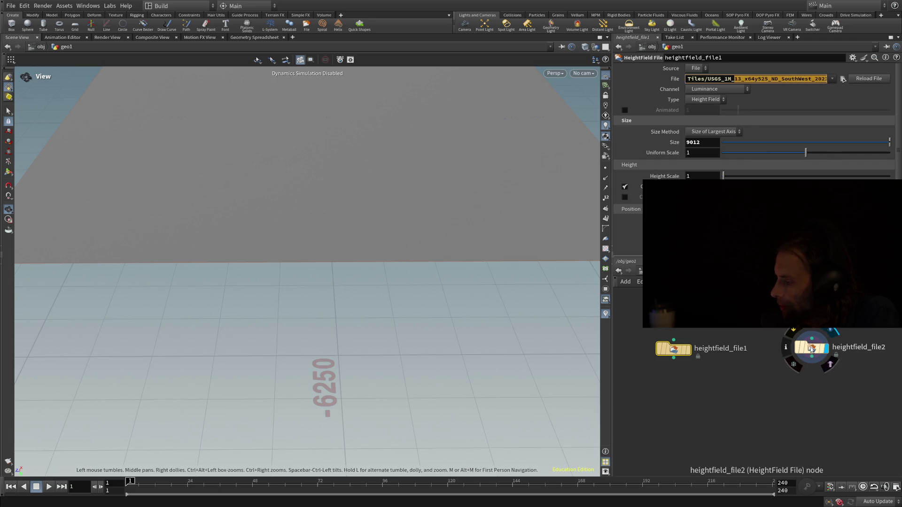
pyautogui.click(809, 356)
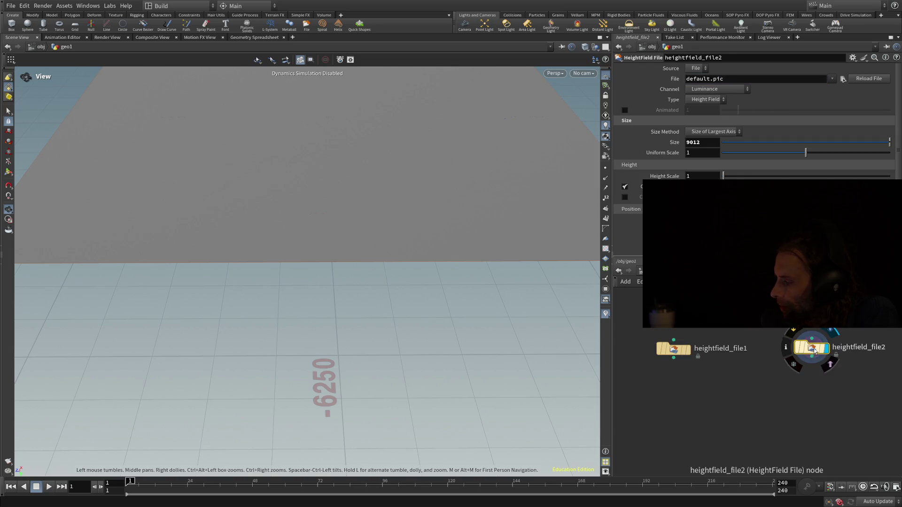